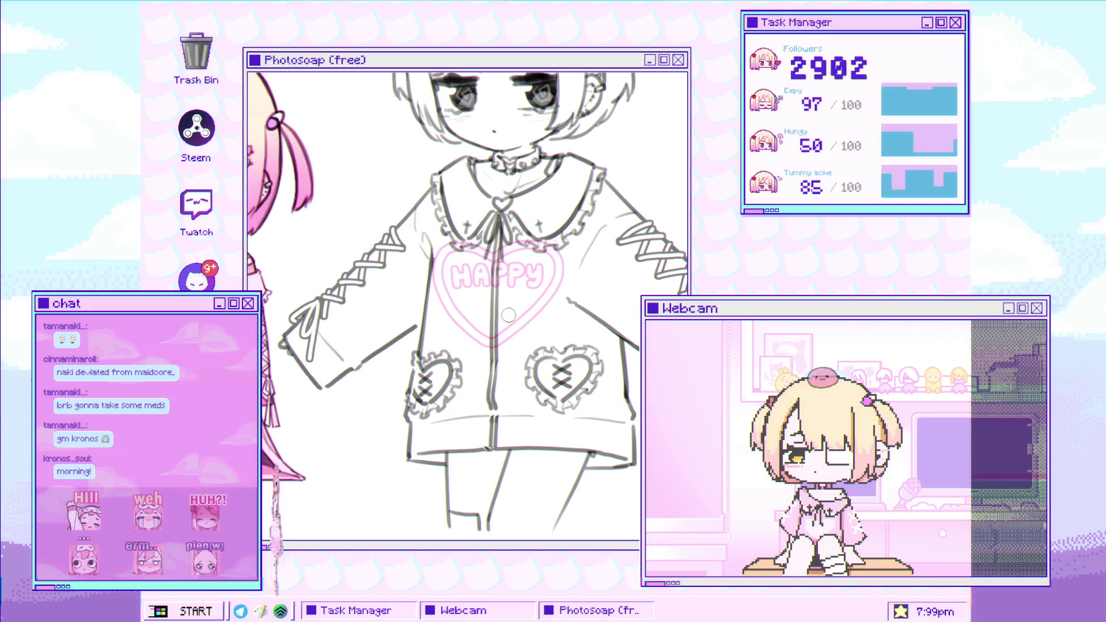
Magnify the canvas twice toward the pink HAPPY heart logo on the hoodie sketch.
{"action": "left_click", "coordinate": [542, 268]}
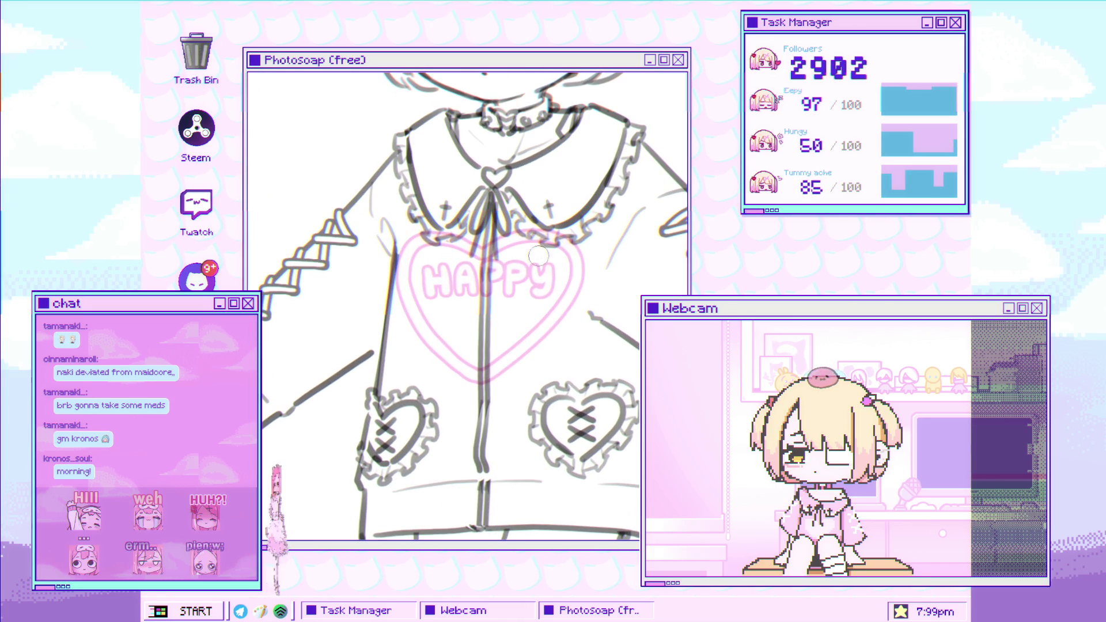
{"action": "left_click", "coordinate": [468, 274]}
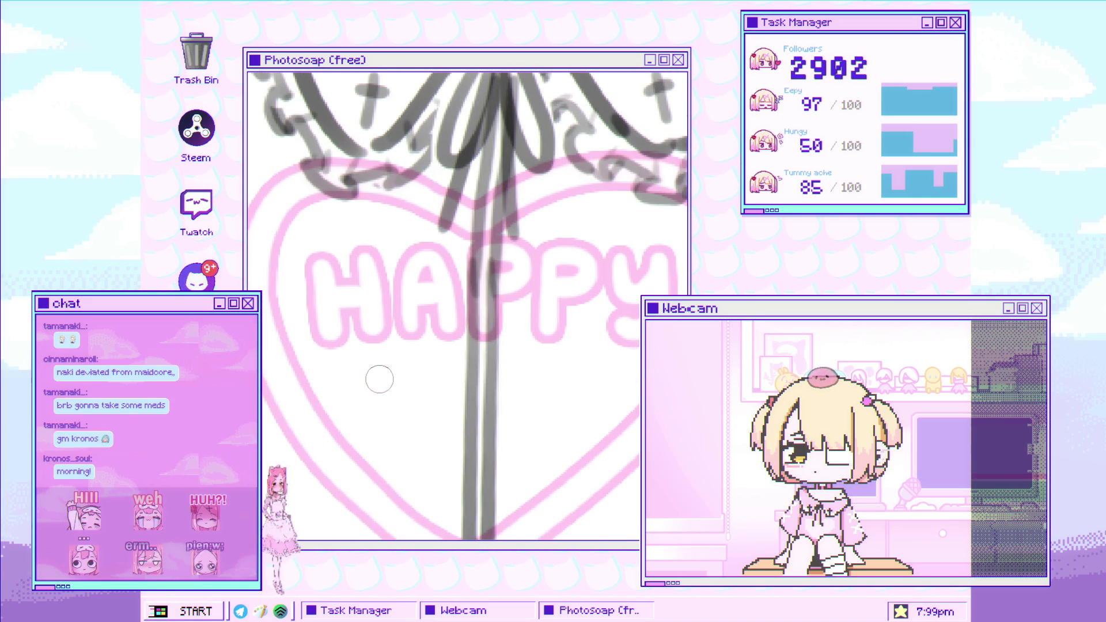
Paint the first pink stroke of FEVER beneath HAPPY inside the heart.
{"action": "left_click_drag", "start_coordinate": [369, 361], "coordinate": [372, 417]}
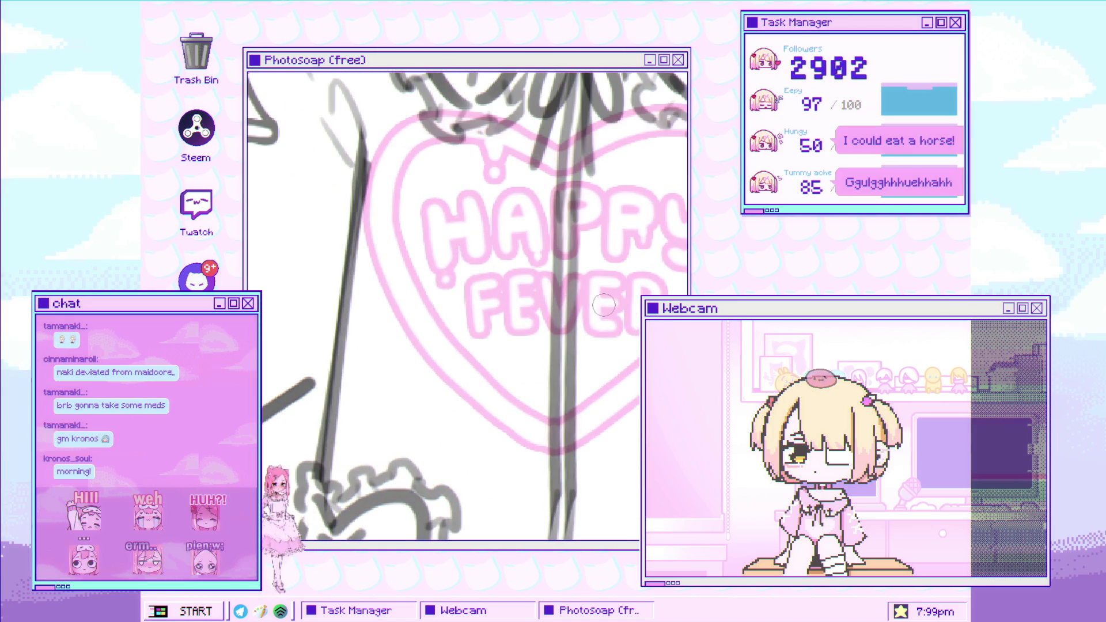
Freeform-select the letters VER, then zoom in on the hoodie's sleeve lacing.
{"action": "mouse_move", "coordinate": [637, 308]}
{"action": "left_mouse_down"}
{"action": "mouse_move", "coordinate": [543, 315]}
{"action": "mouse_move", "coordinate": [566, 324]}
{"action": "left_mouse_up"}
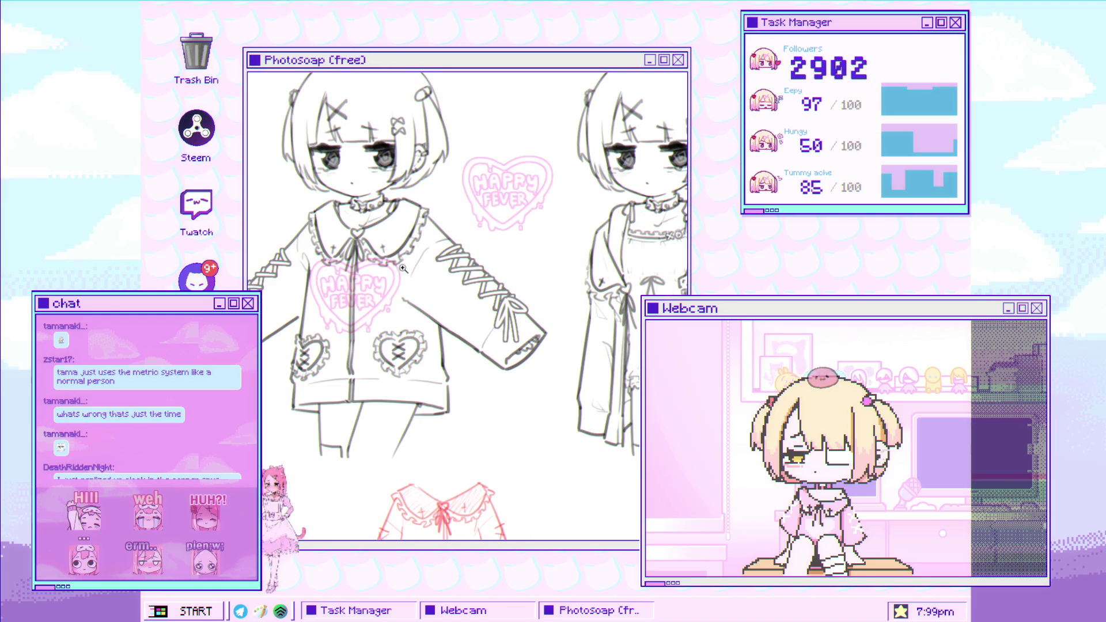
{"action": "left_click", "coordinate": [381, 303]}
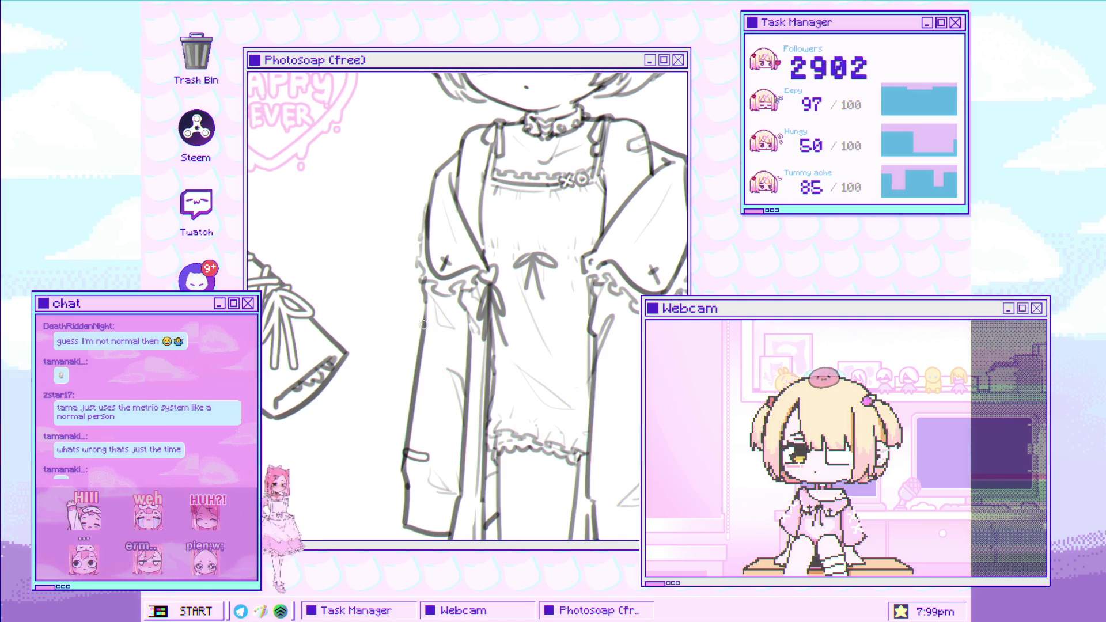
Zoom closer on the sleeve and undo the stray small loop stroke with Ctrl+Z.
{"action": "left_click", "coordinate": [426, 322]}
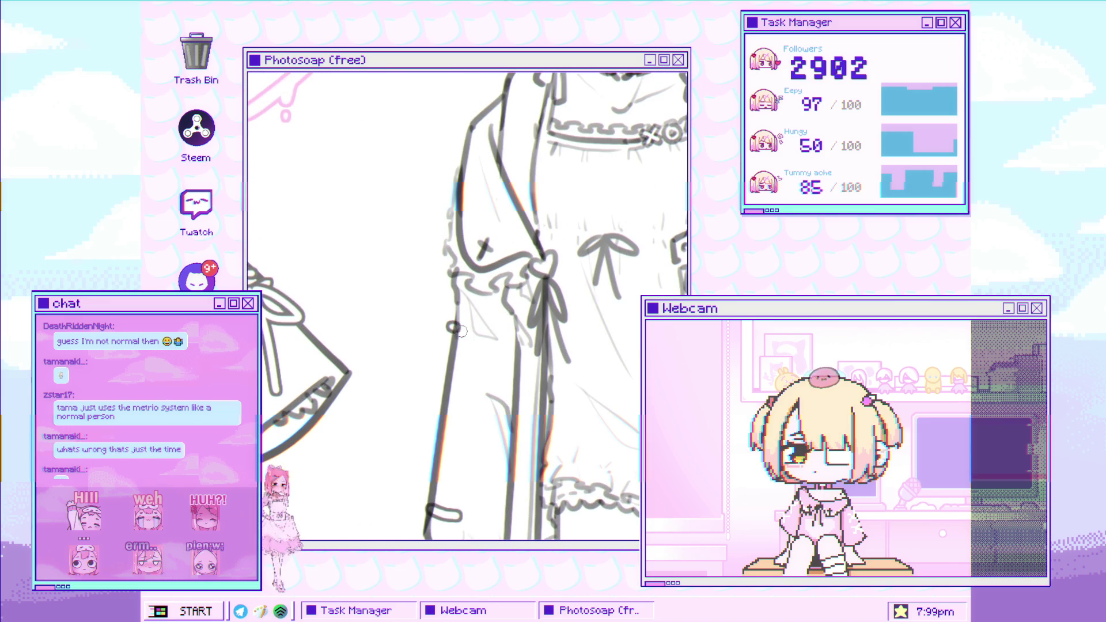
{"action": "key", "text": "ctrl+z"}
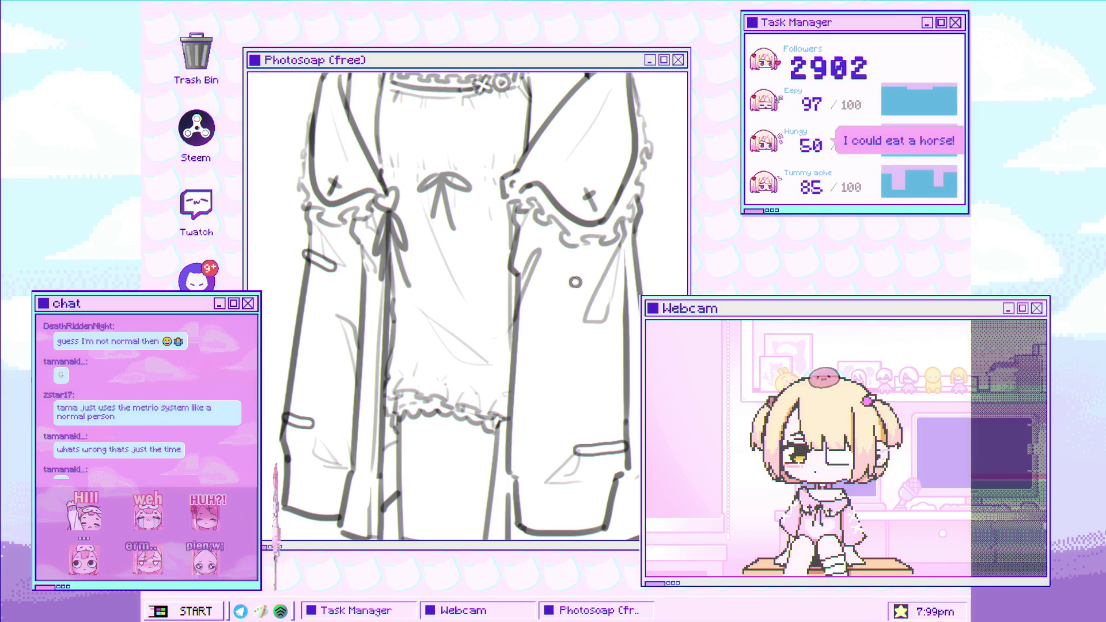
Draw a rounded strap across the right sleeve, then magnify the sleeve twice.
{"action": "left_click_drag", "start_coordinate": [576, 284], "coordinate": [622, 278]}
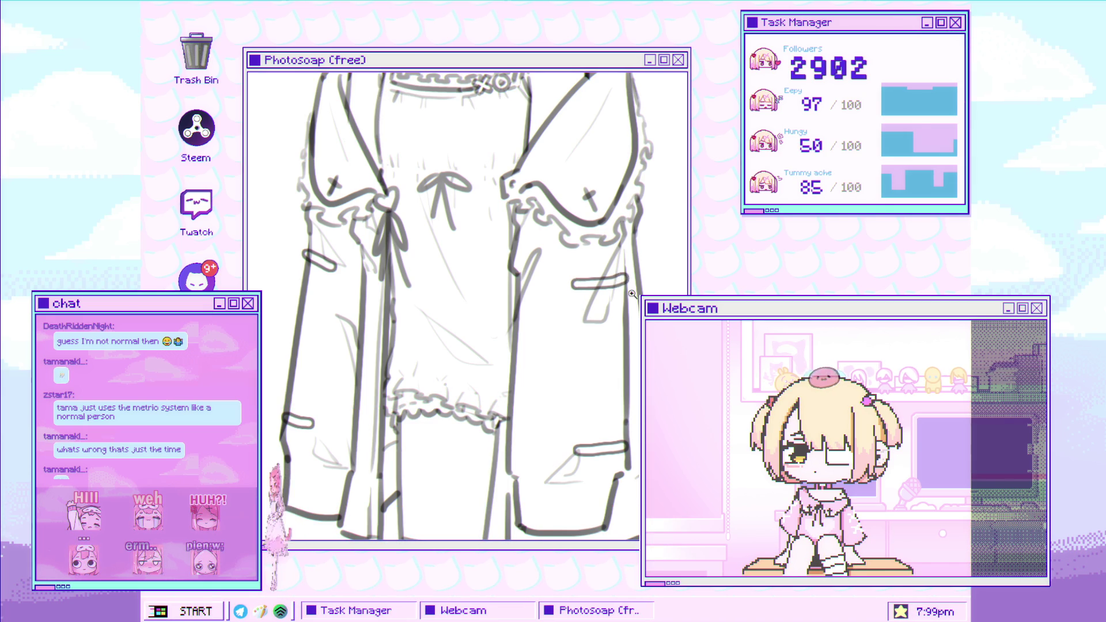
{"action": "left_click", "coordinate": [453, 331]}
{"action": "left_click", "coordinate": [454, 331]}
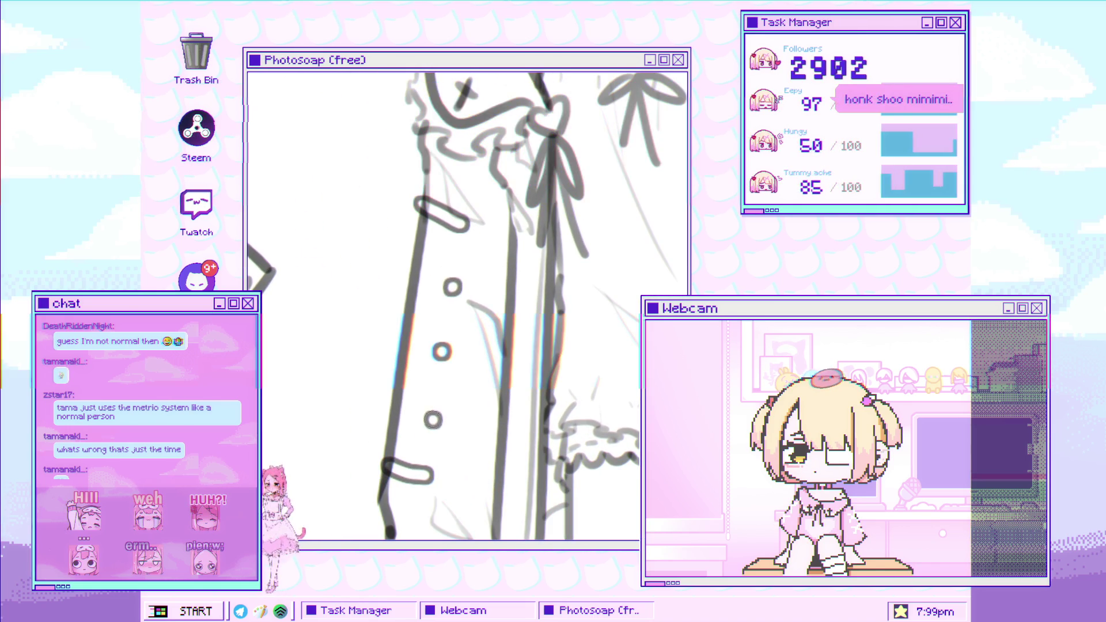
Draw a small button circle on the sleeve, then enlarge the sketches.
{"action": "left_click_drag", "start_coordinate": [571, 278], "coordinate": [569, 271]}
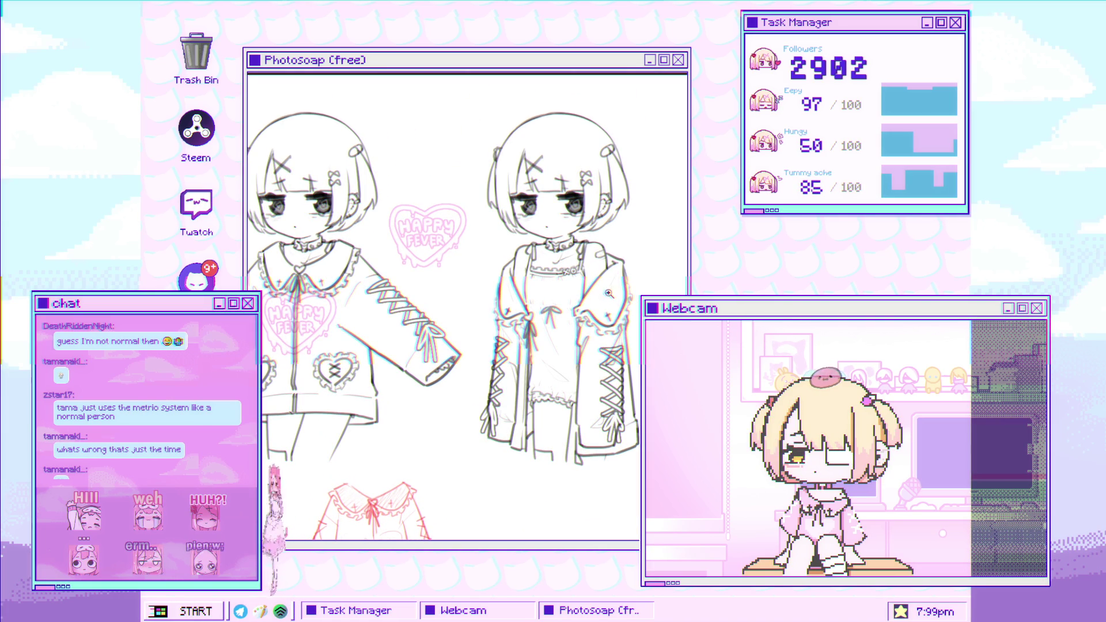
{"action": "left_click", "coordinate": [561, 326]}
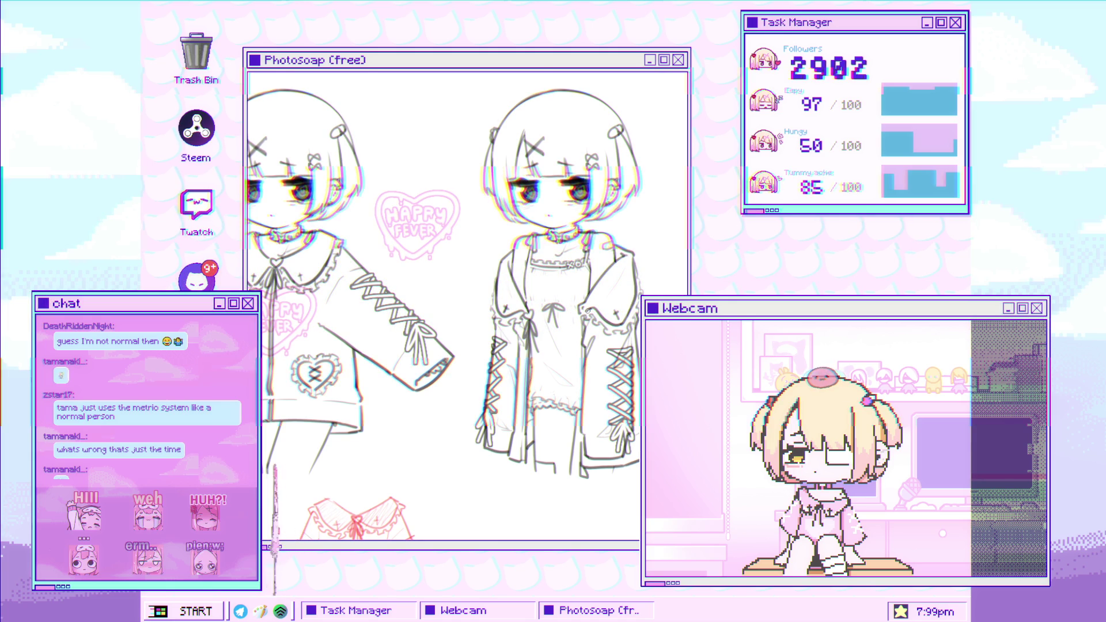
Zoom further in around the dress bow on the sketch.
{"action": "left_click", "coordinate": [569, 317]}
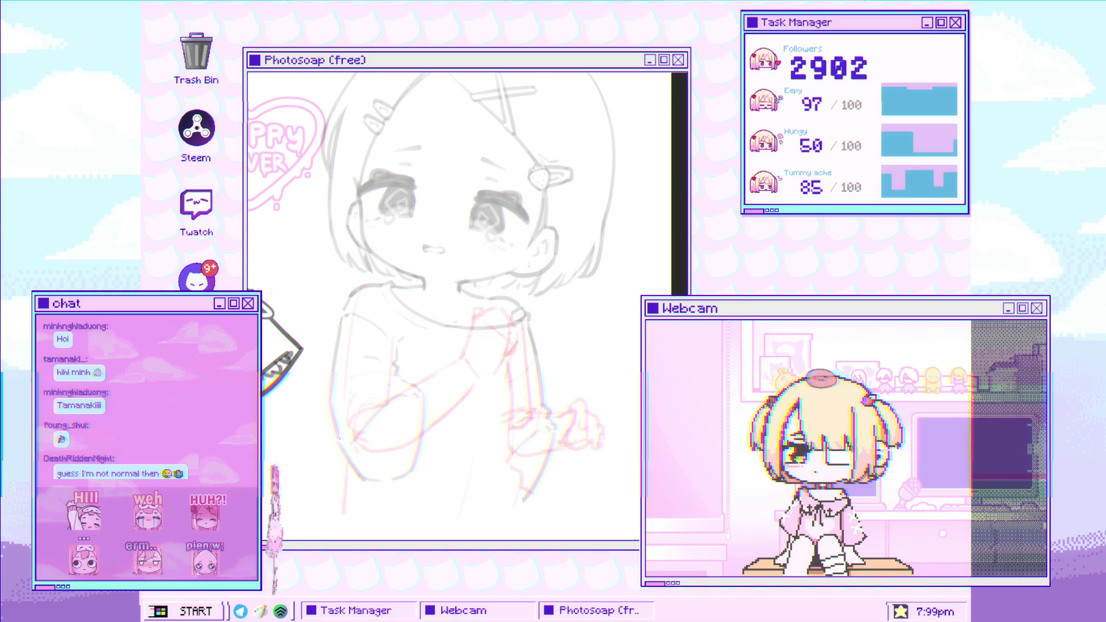
Scroll the wheel down three notches to zoom out over the chibi drawing.
{"action": "scroll", "coordinate": [421, 302], "scroll_direction": "down", "scroll_amount": 2}
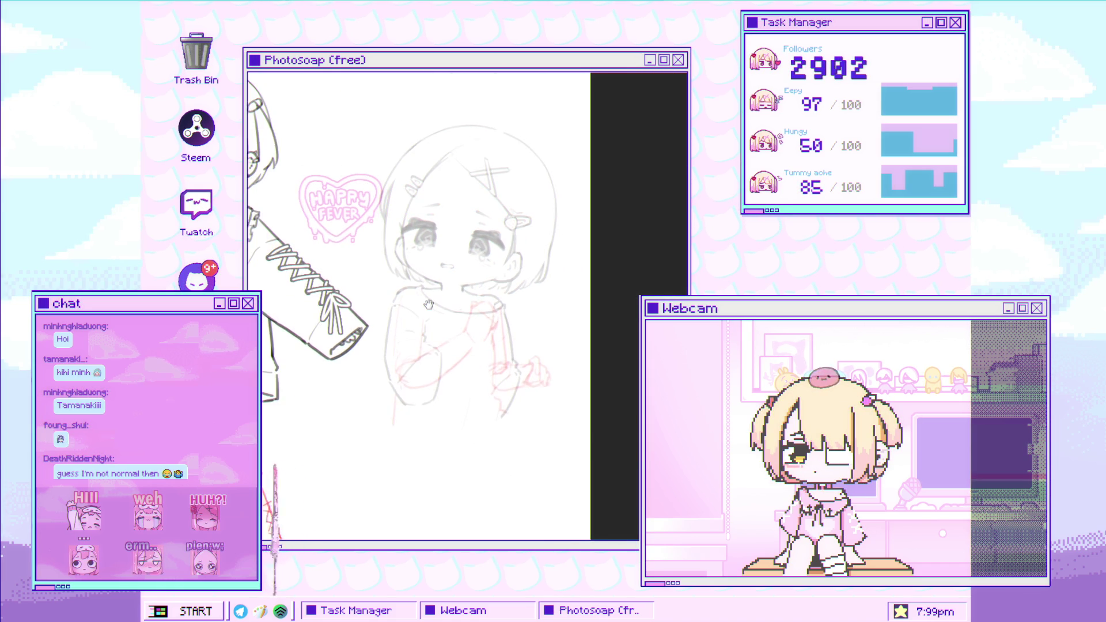
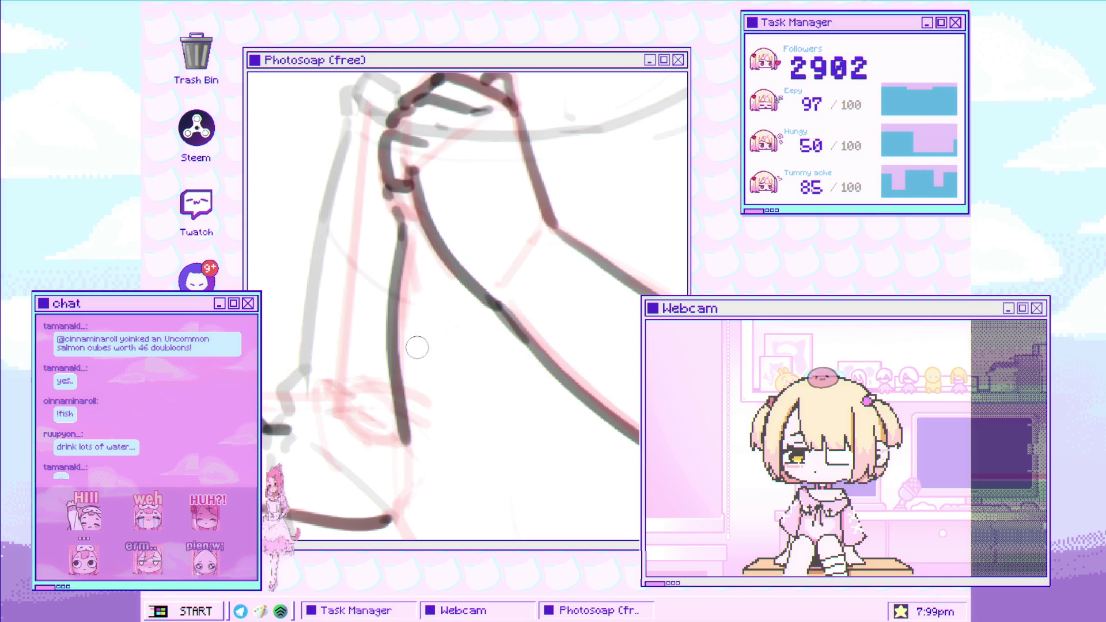
Extend the dark outline of the lower arm further down over the sketch.
{"action": "scroll", "coordinate": [403, 323], "scroll_direction": "down", "scroll_amount": 5}
{"action": "scroll", "coordinate": [420, 290], "scroll_direction": "up", "scroll_amount": 4}
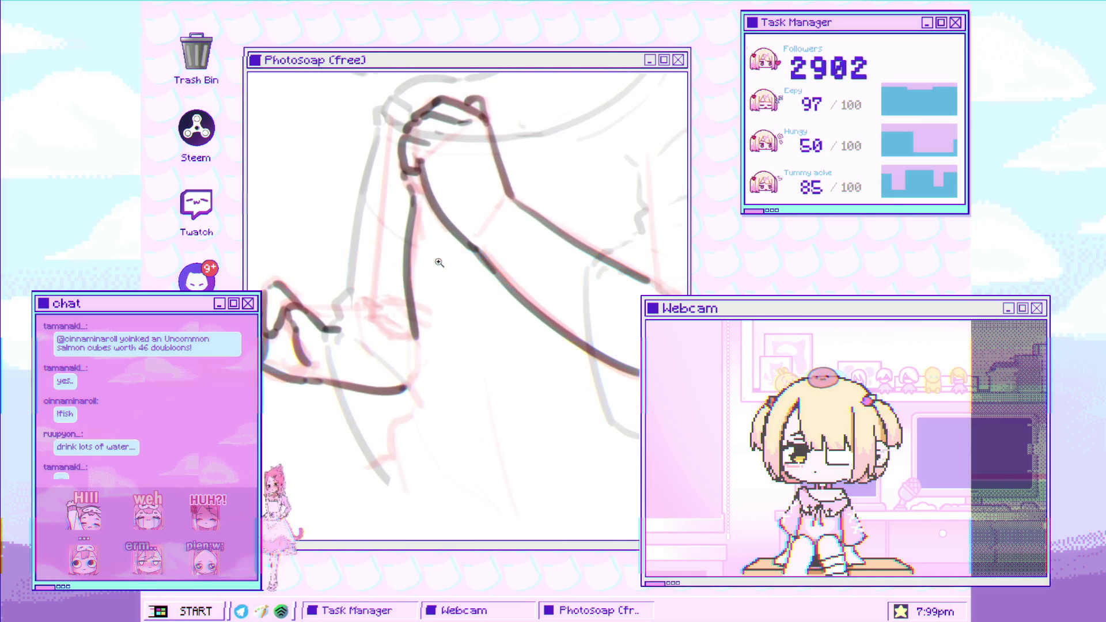
{"action": "scroll", "coordinate": [423, 364], "scroll_direction": "up", "scroll_amount": 3}
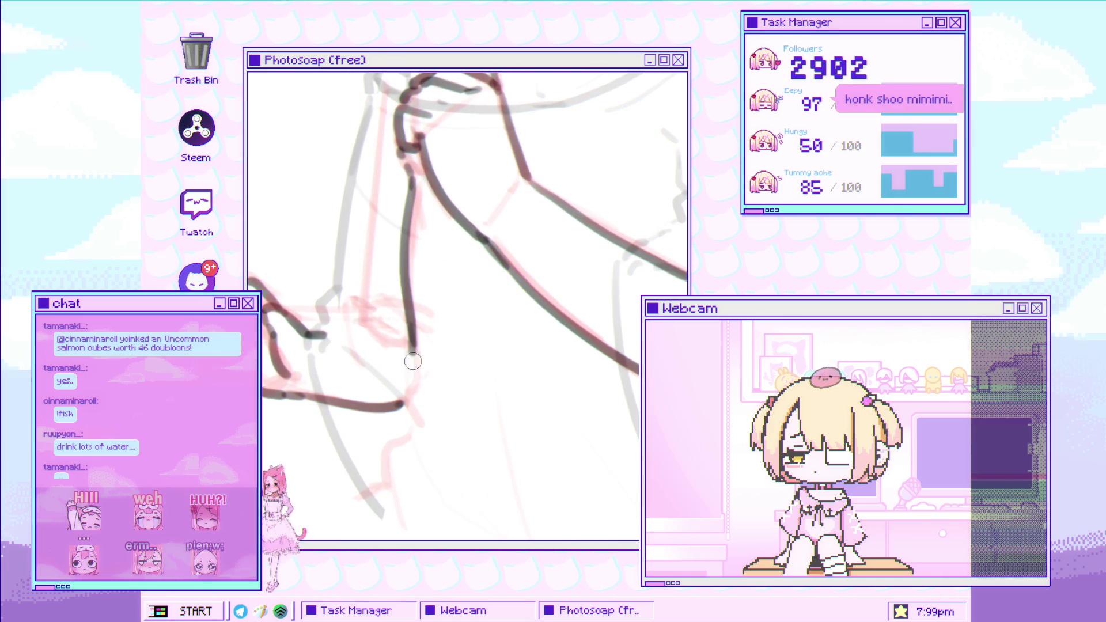
{"action": "left_click_drag", "start_coordinate": [415, 325], "coordinate": [406, 390]}
Ink the fold line from the arm junction, undo the extra stroke, and continue it down-right.
{"action": "scroll", "coordinate": [420, 374], "scroll_direction": "down", "scroll_amount": 3}
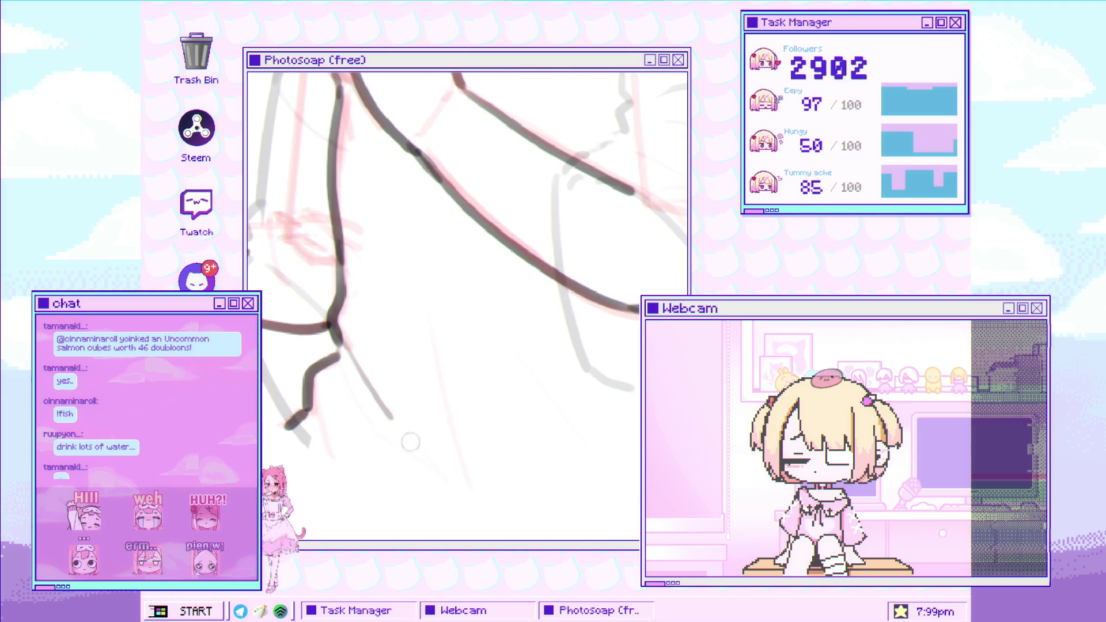
{"action": "left_click_drag", "start_coordinate": [342, 353], "coordinate": [424, 464]}
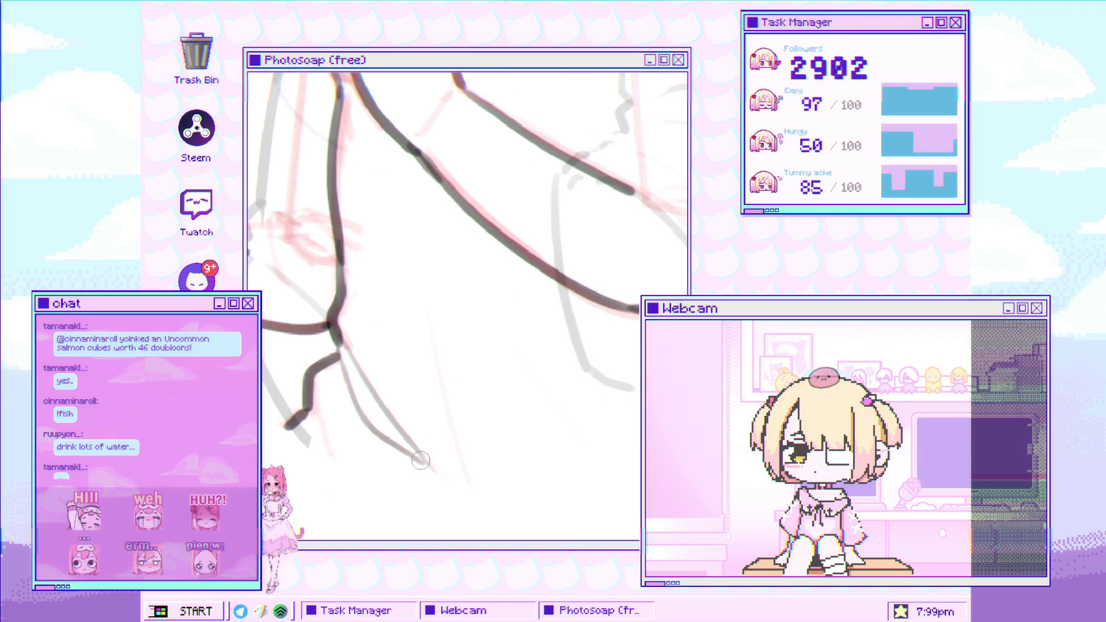
{"action": "key", "text": "ctrl+z"}
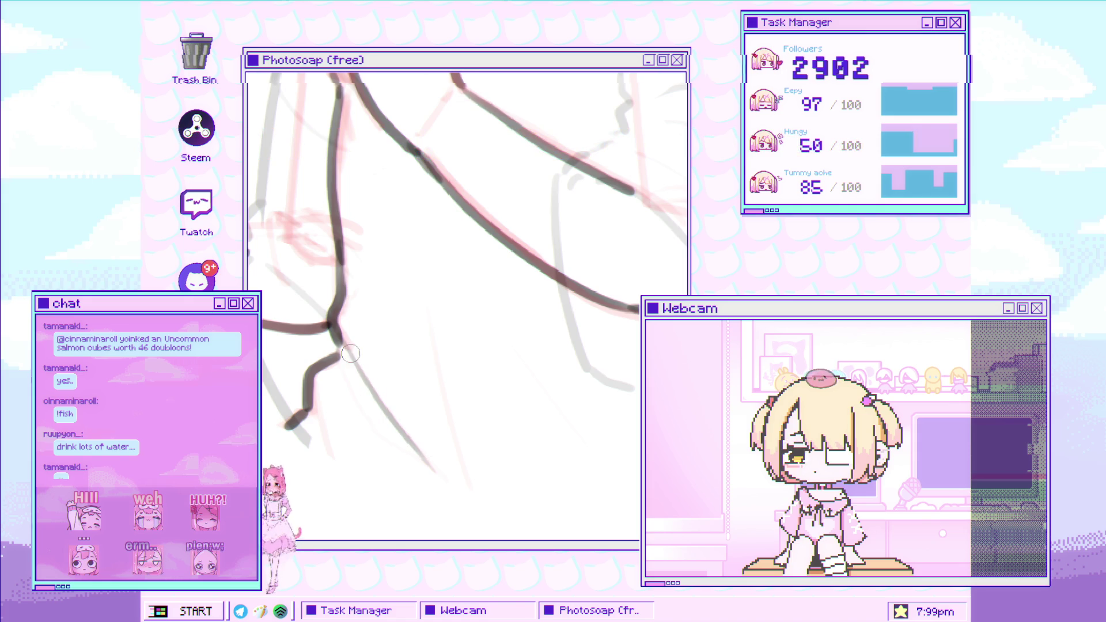
{"action": "left_click_drag", "start_coordinate": [393, 450], "coordinate": [452, 489]}
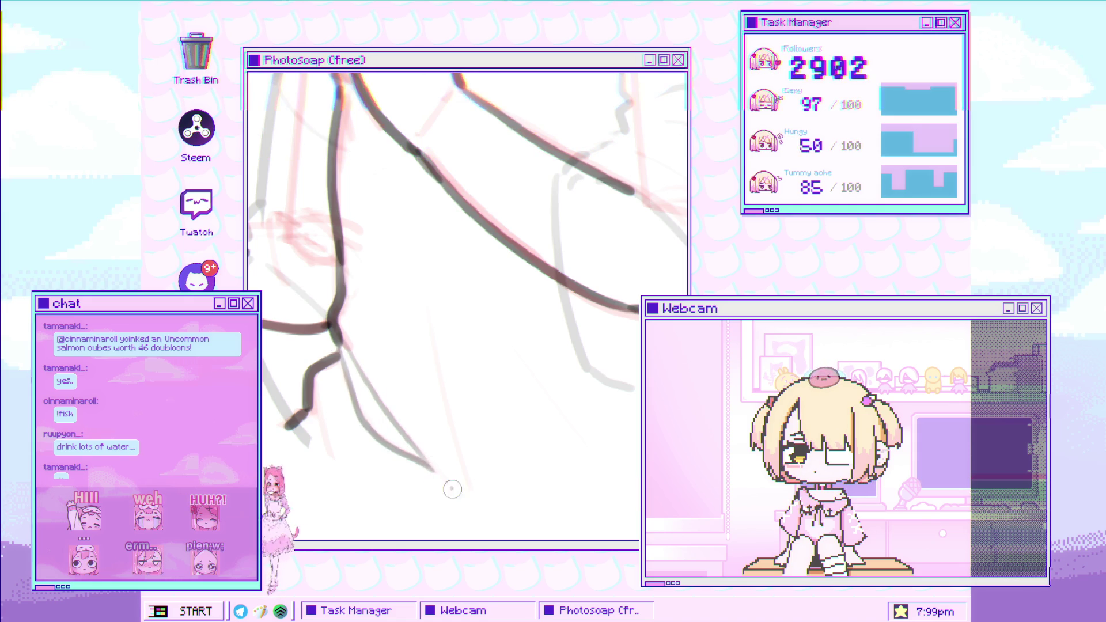
{"action": "scroll", "coordinate": [392, 403], "scroll_direction": "down", "scroll_amount": 3}
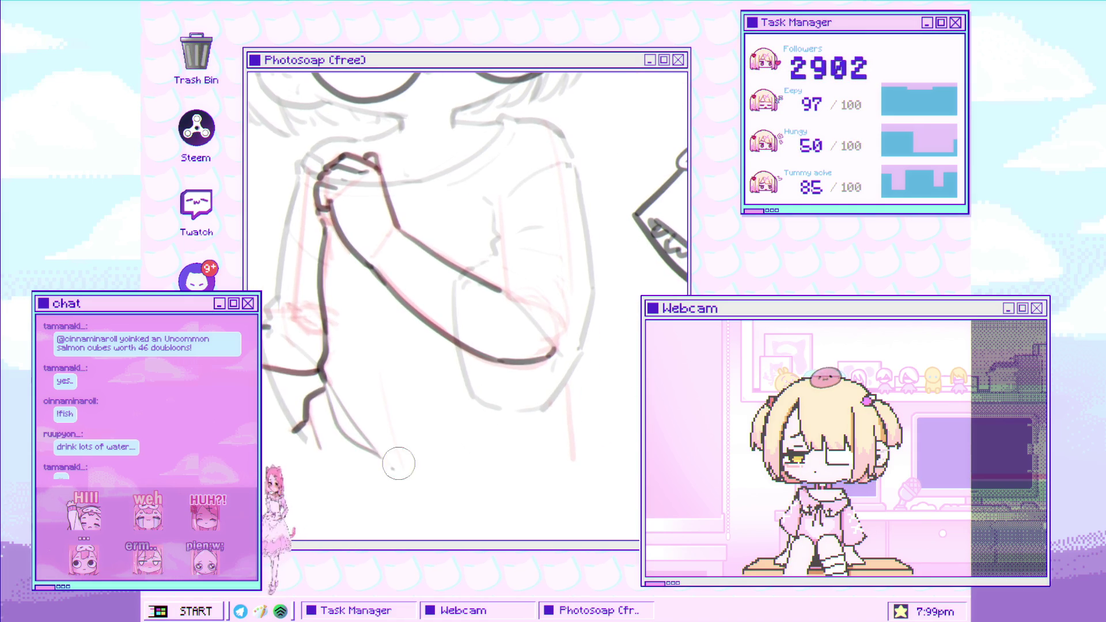
Add a short dark extension to the fold line near the sleeve tip.
{"action": "left_click_drag", "start_coordinate": [377, 454], "coordinate": [391, 467]}
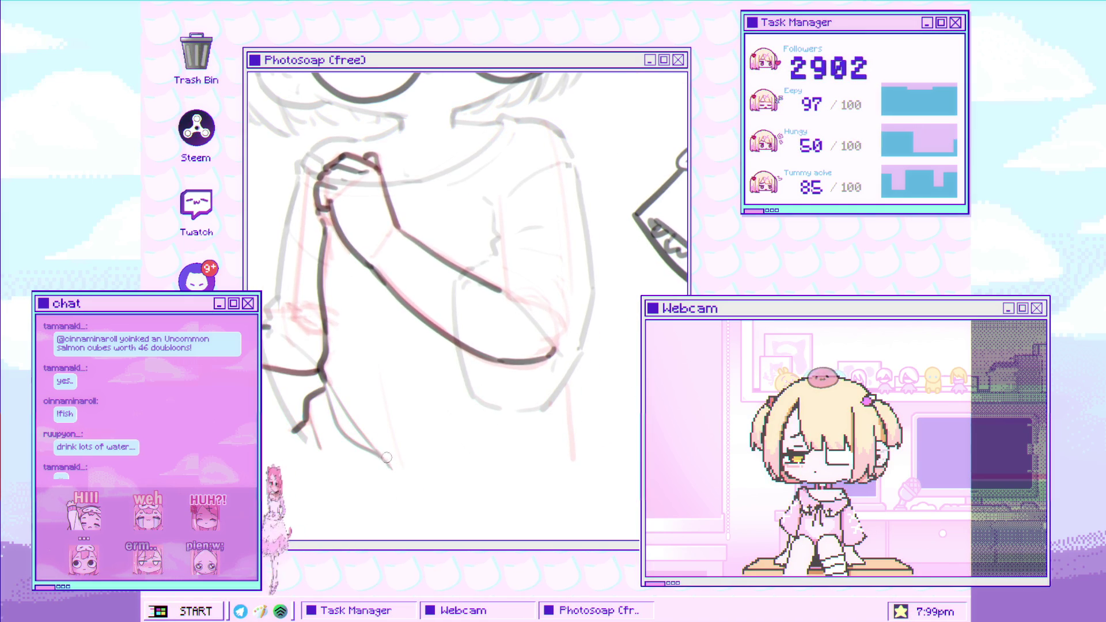
{"action": "scroll", "coordinate": [406, 364], "scroll_direction": "down", "scroll_amount": 3}
{"action": "scroll", "coordinate": [428, 166], "scroll_direction": "up", "scroll_amount": 3}
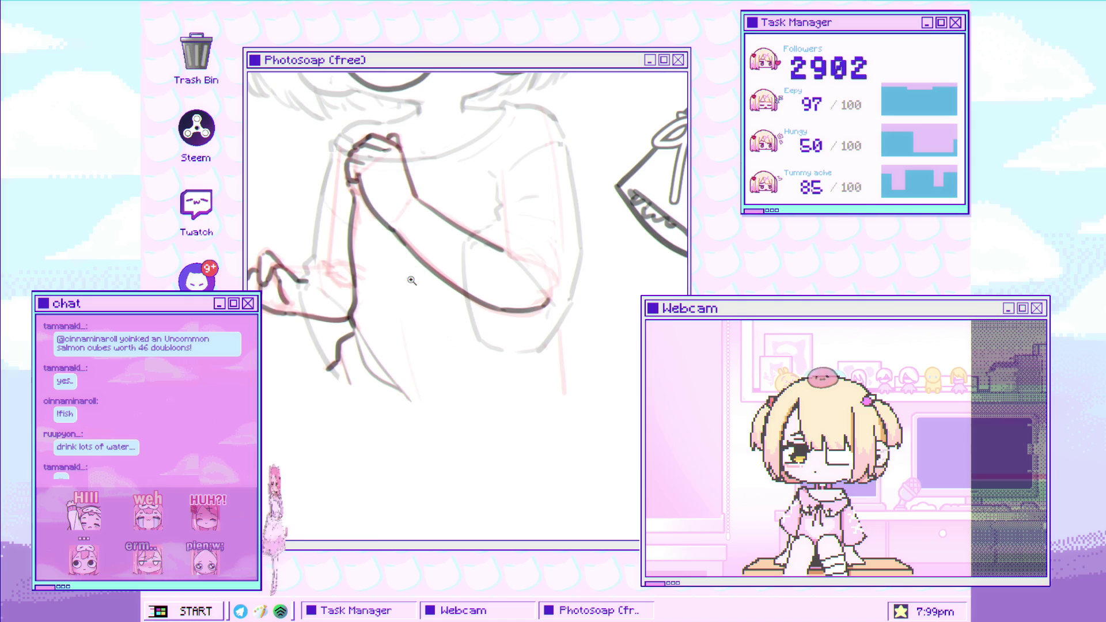
{"action": "scroll", "coordinate": [414, 278], "scroll_direction": "up", "scroll_amount": 2}
Pan around the clasped hands, torso and shirt, then zoom out to show both characters.
{"action": "mouse_move", "coordinate": [396, 353]}
{"action": "left_mouse_down"}
{"action": "mouse_move", "coordinate": [369, 365]}
{"action": "mouse_move", "coordinate": [389, 343]}
{"action": "left_mouse_up"}
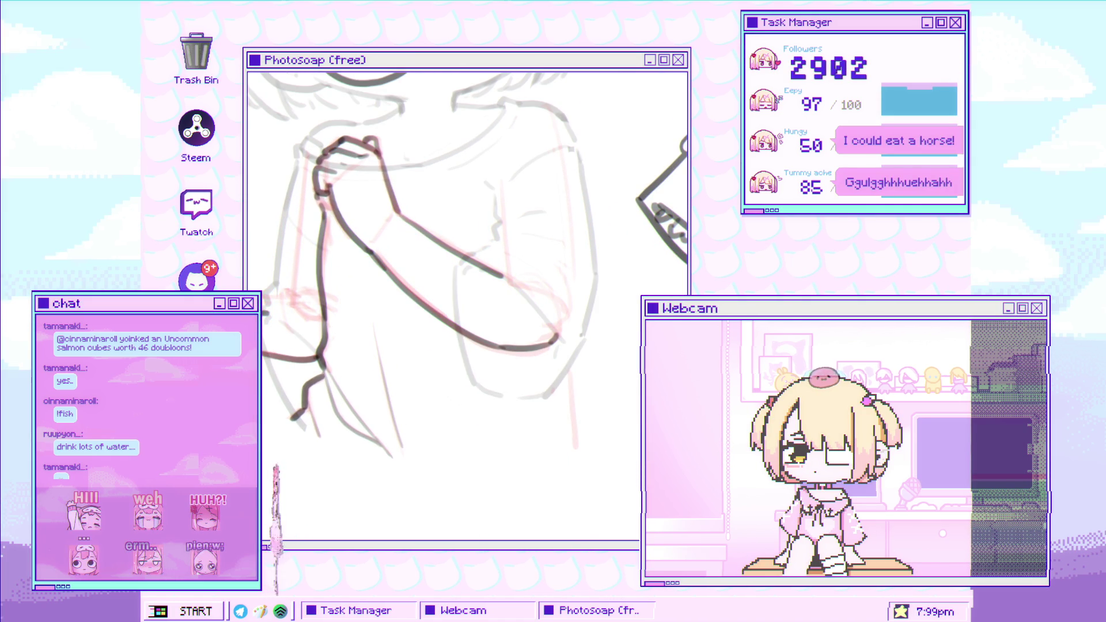
{"action": "mouse_move", "coordinate": [414, 295]}
{"action": "left_mouse_down"}
{"action": "mouse_move", "coordinate": [405, 330]}
{"action": "mouse_move", "coordinate": [475, 484]}
{"action": "left_mouse_up"}
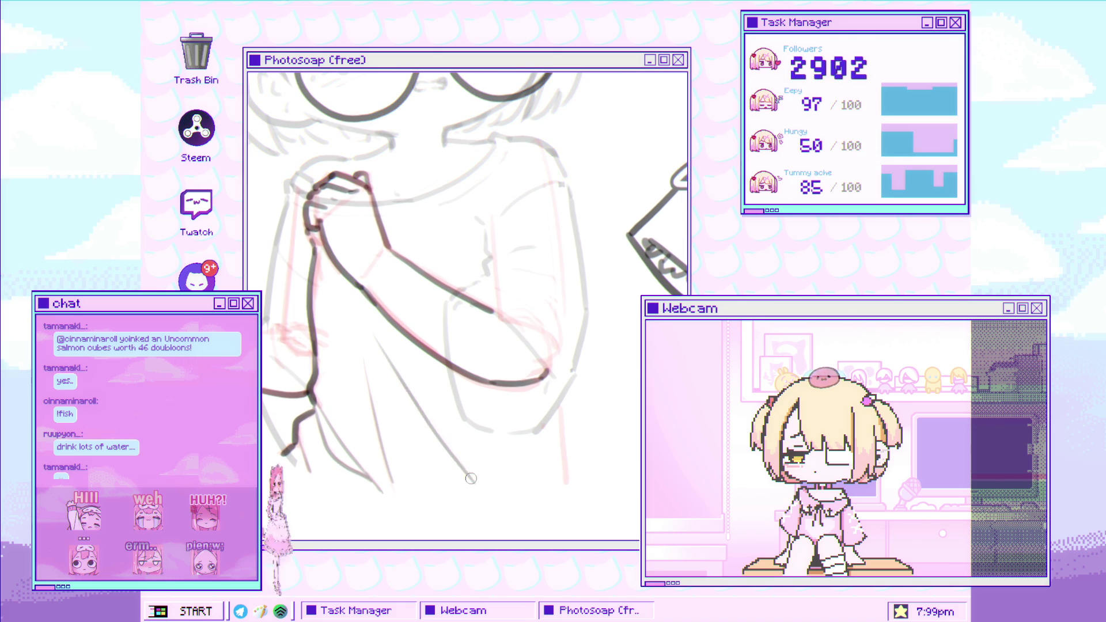
{"action": "left_click_drag", "start_coordinate": [391, 221], "coordinate": [340, 180]}
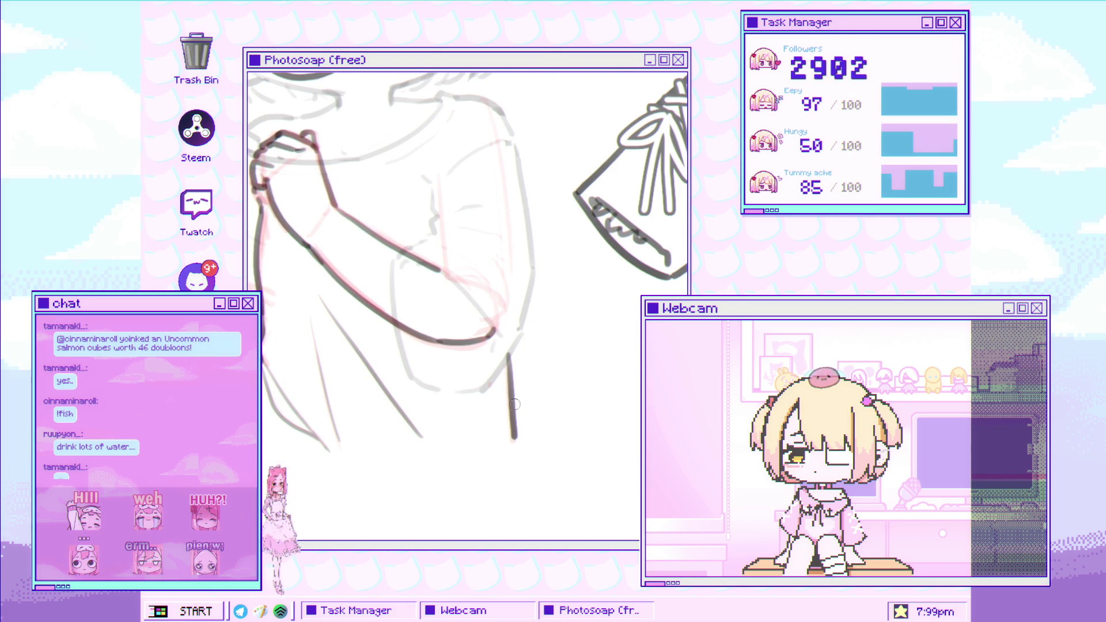
{"action": "scroll", "coordinate": [512, 407], "scroll_direction": "down", "scroll_amount": 3}
{"action": "scroll", "coordinate": [461, 398], "scroll_direction": "up", "scroll_amount": 2}
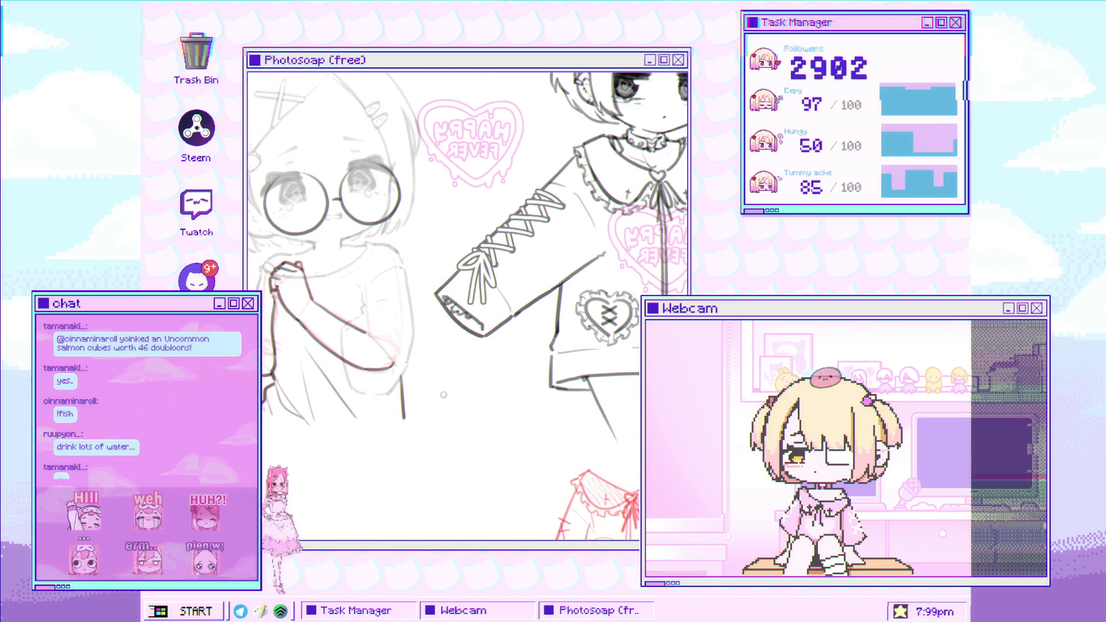